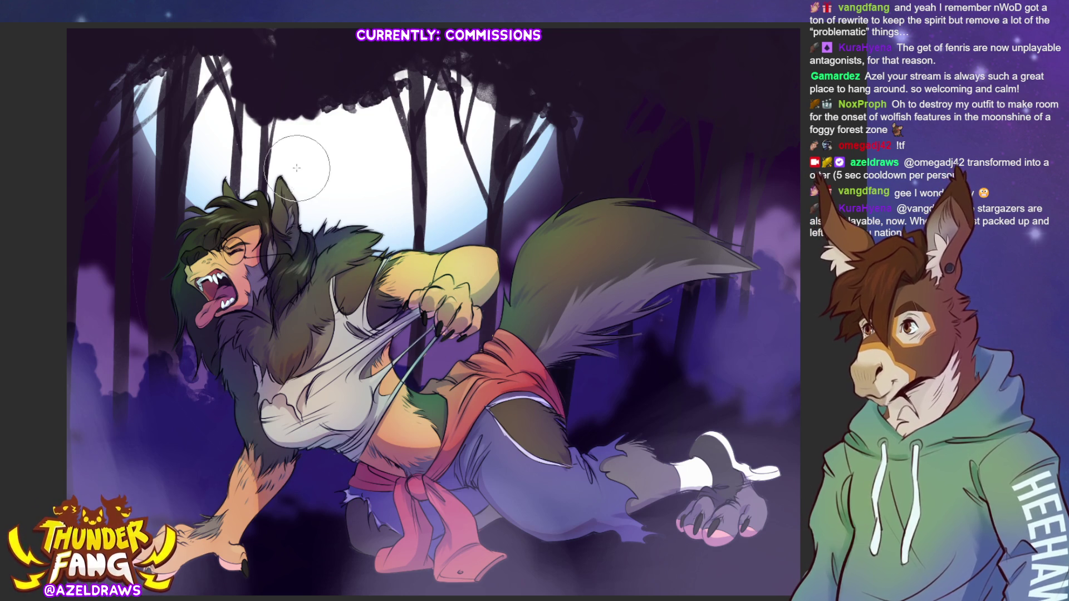
- Brush a green tint over the werewolf's grey leg fur, then undo it
mouse_move(635, 479)
mouse_down()
mouse_move(568, 412)
mouse_move(671, 451)
mouse_up()
key(ctrl+z)
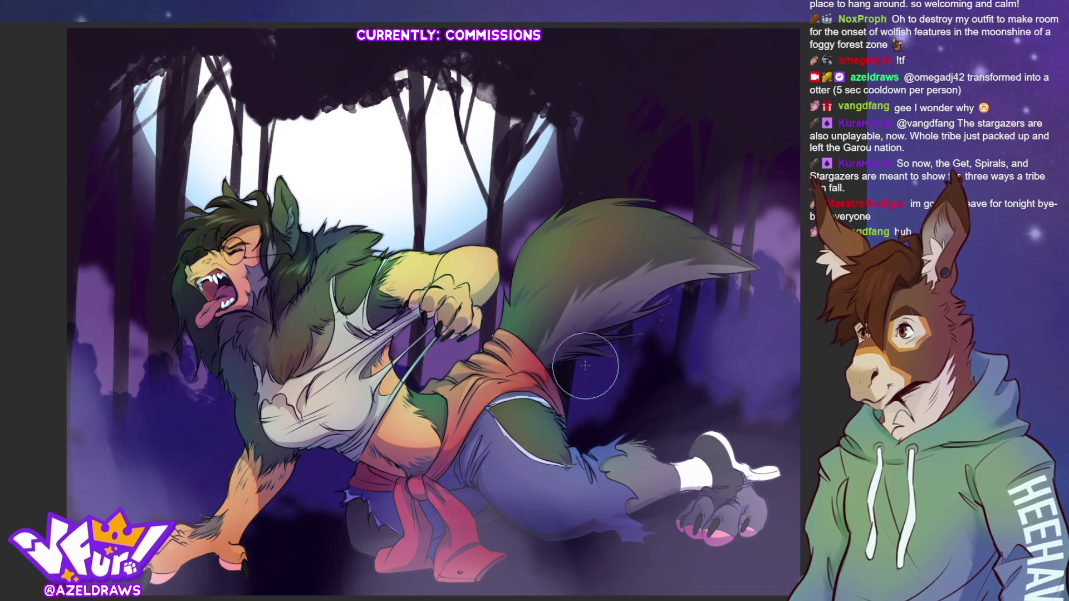
- Revert the bright green fur to darker olive tones, lightening the fog along the bottom
key(ctrl+z)
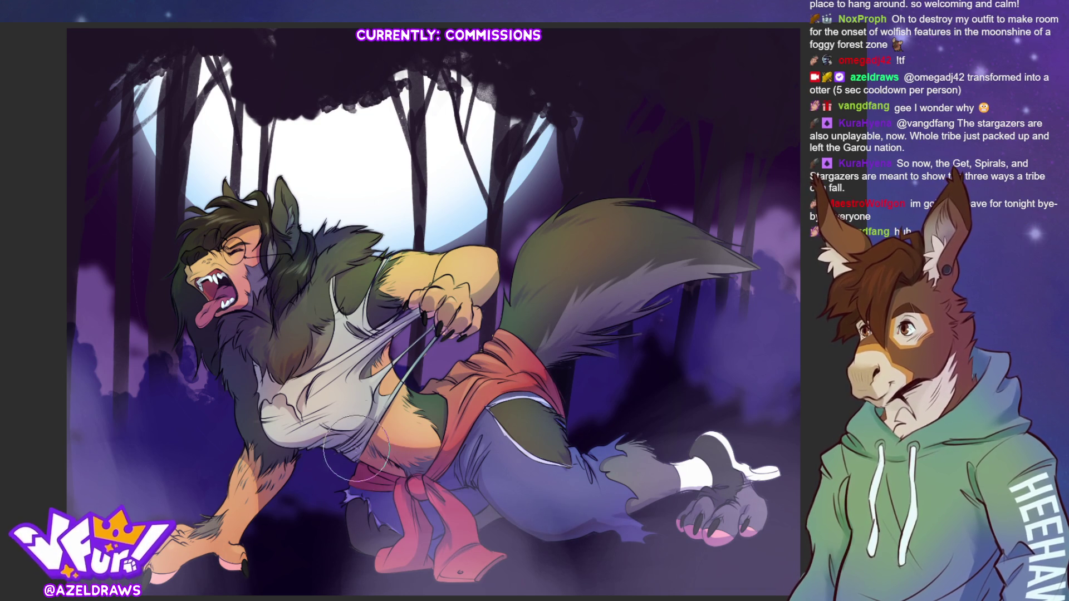